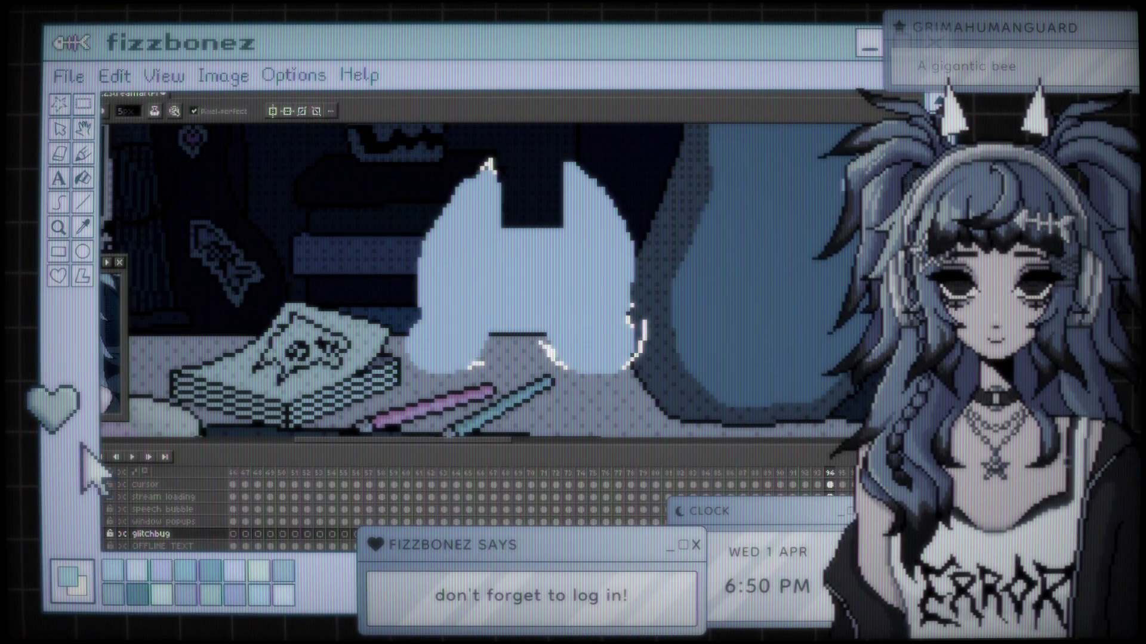
Lower the tool options bar setting from 50 to 30 for the glitch-bug work
drag(127, 111, 125, 139)
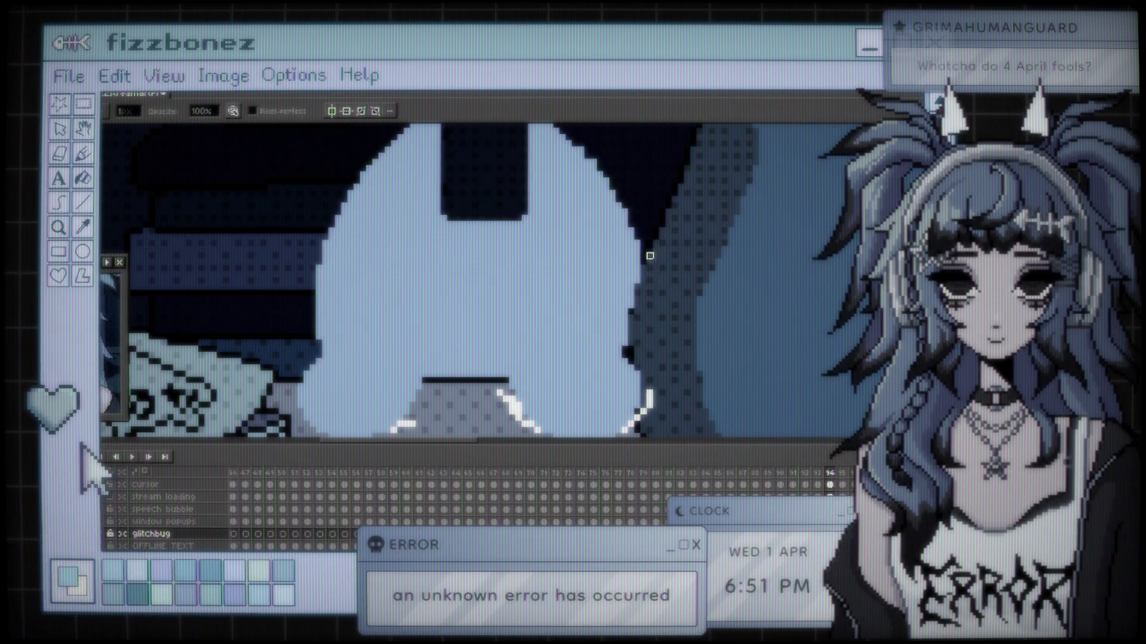
Draw a dark outline along the glitch-bug's right edge and pan to the dome-shaped figure
drag(641, 245, 632, 343)
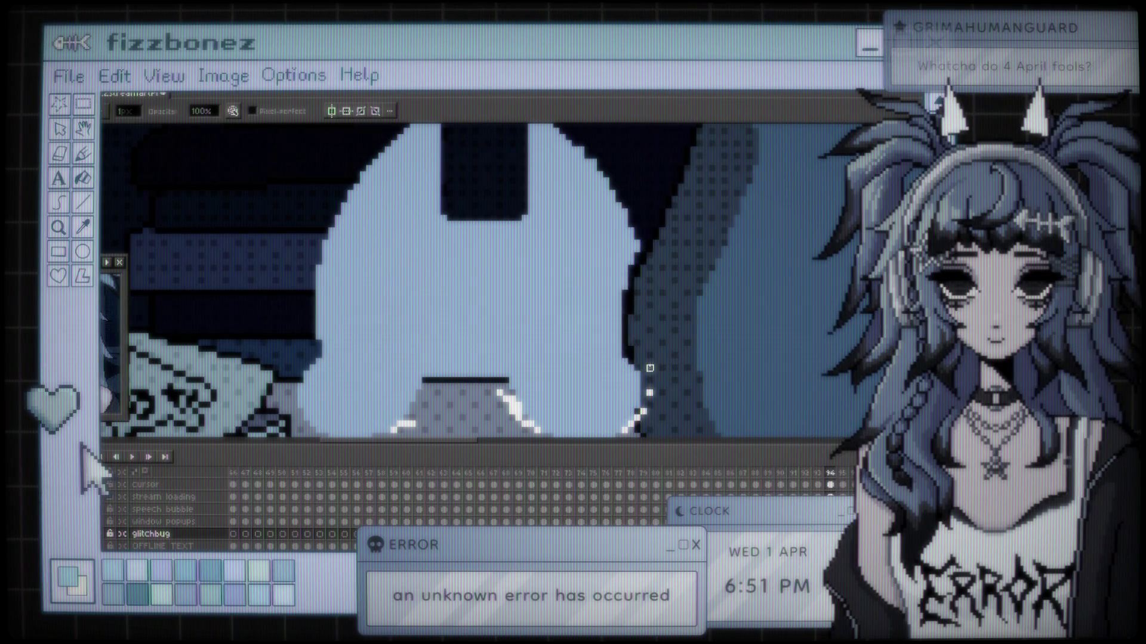
scroll(618, 387, down, 3)
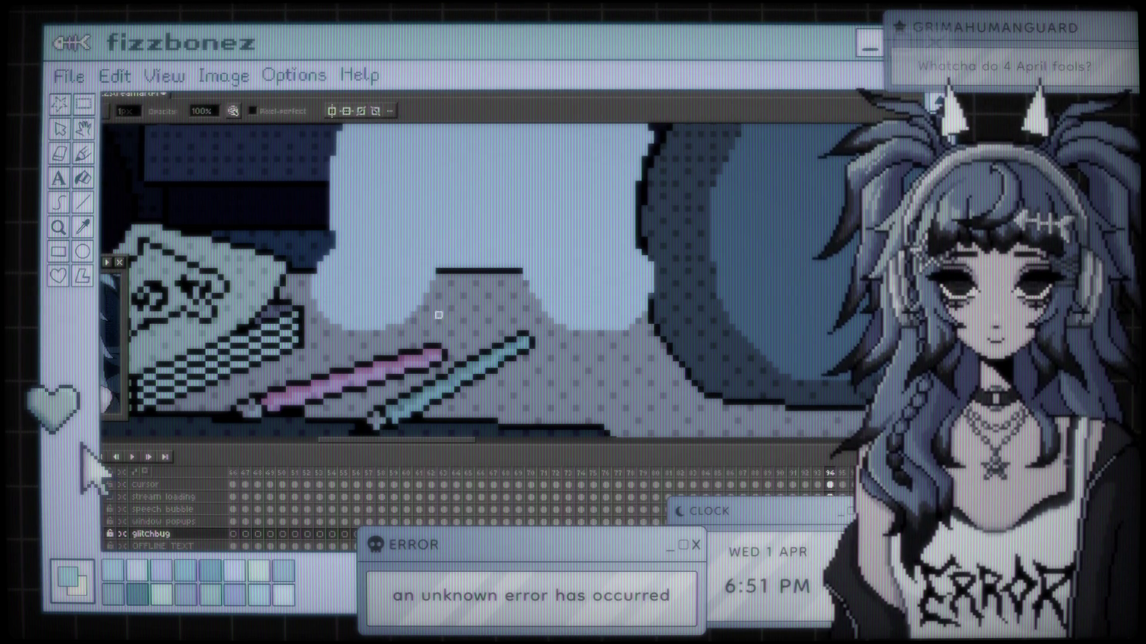
drag(638, 321, 554, 435)
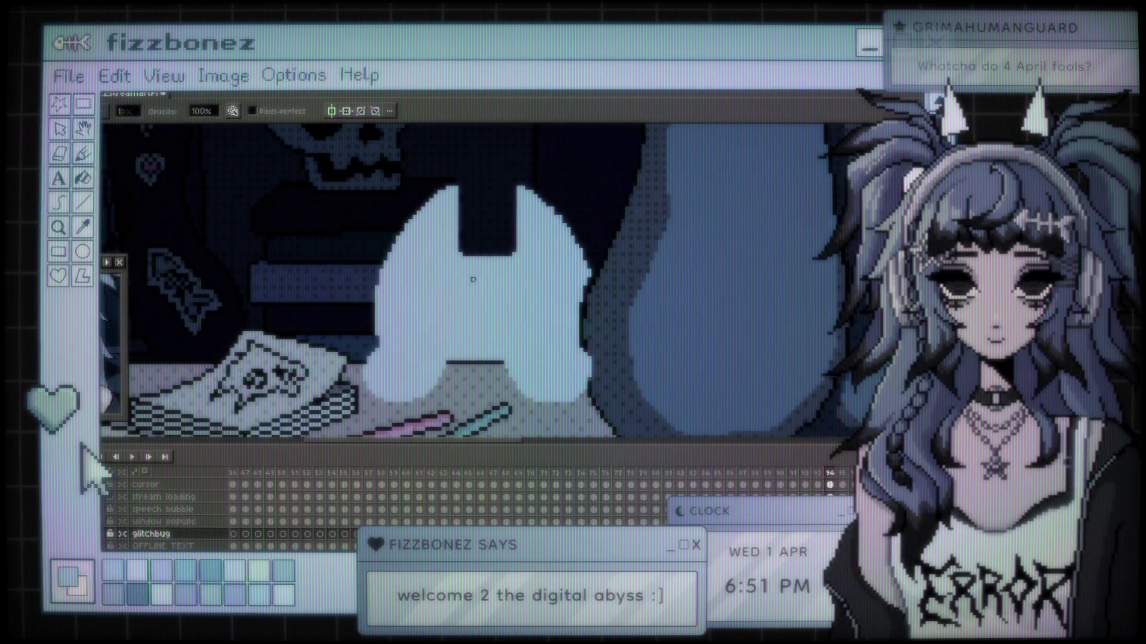
Shift the glitch-bug layer about 22 px left, then return to the Pencil and adjust brush size
key(v)
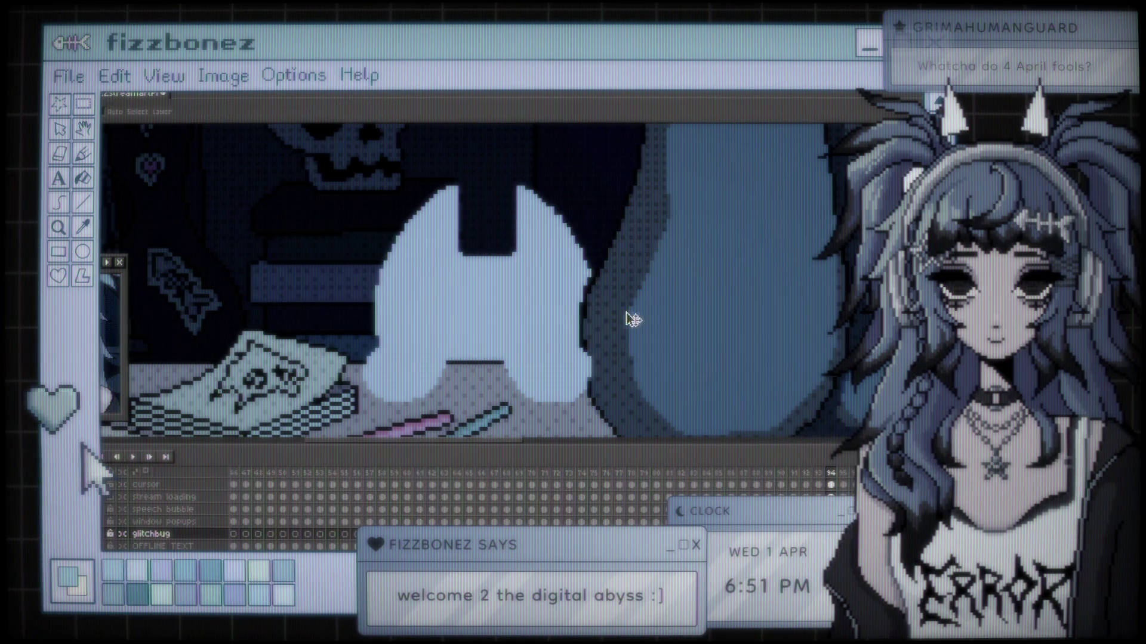
drag(691, 332, 678, 334)
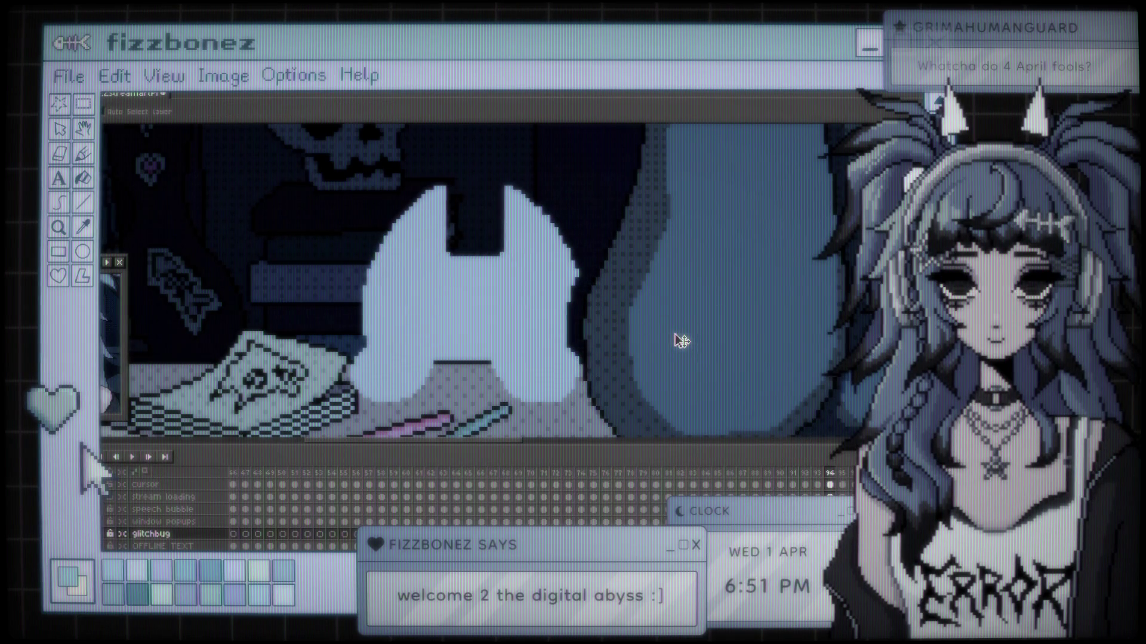
key(b)
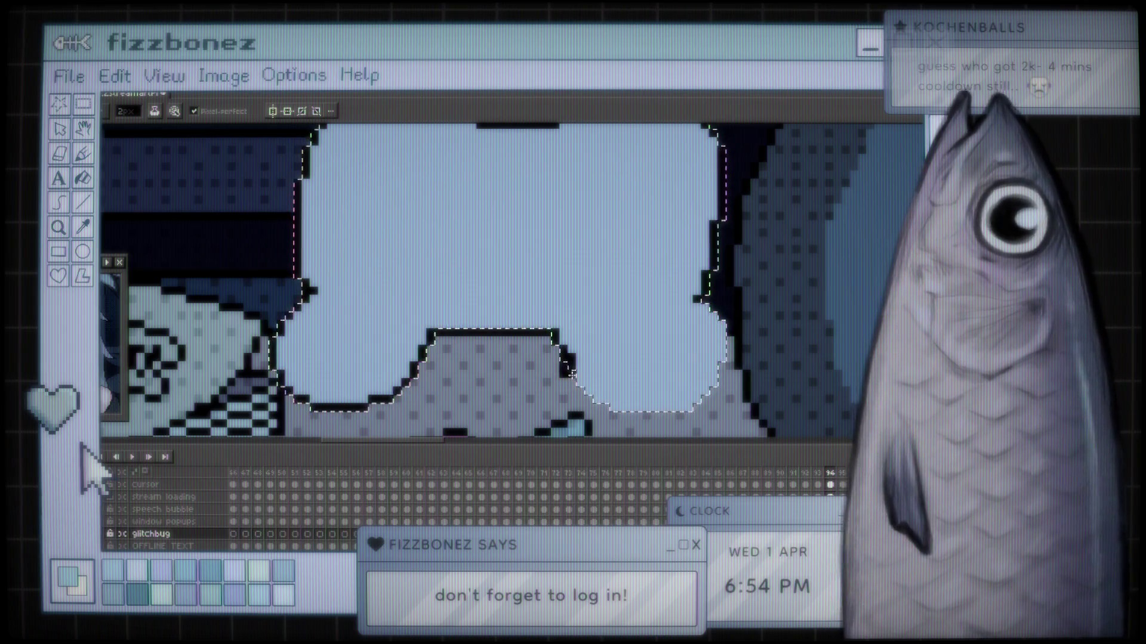
click(126, 111)
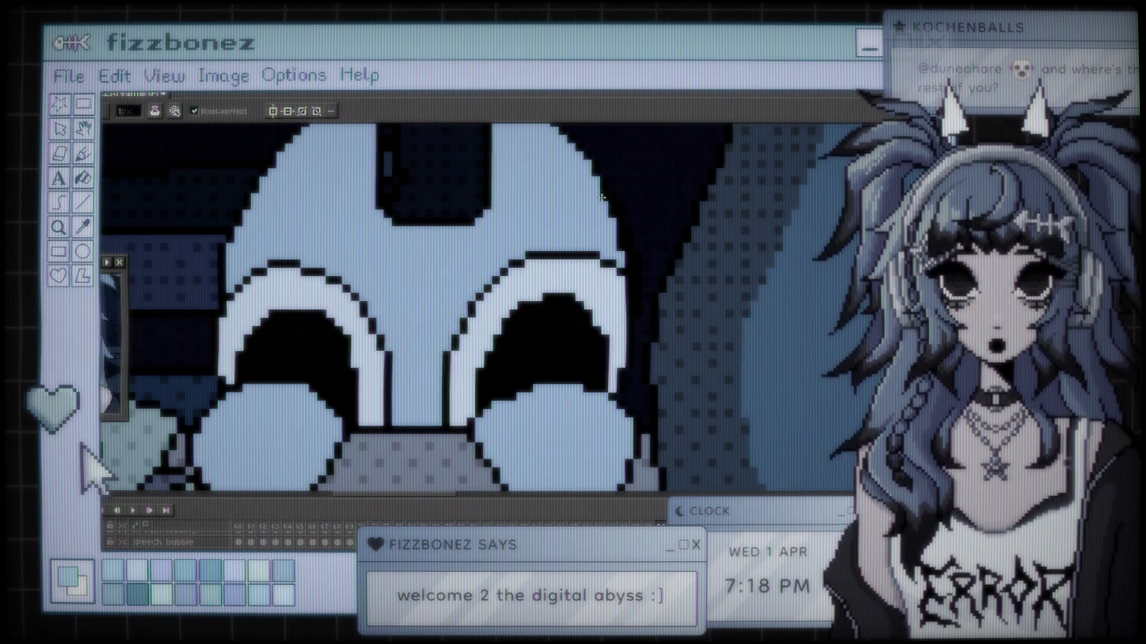
key(e)
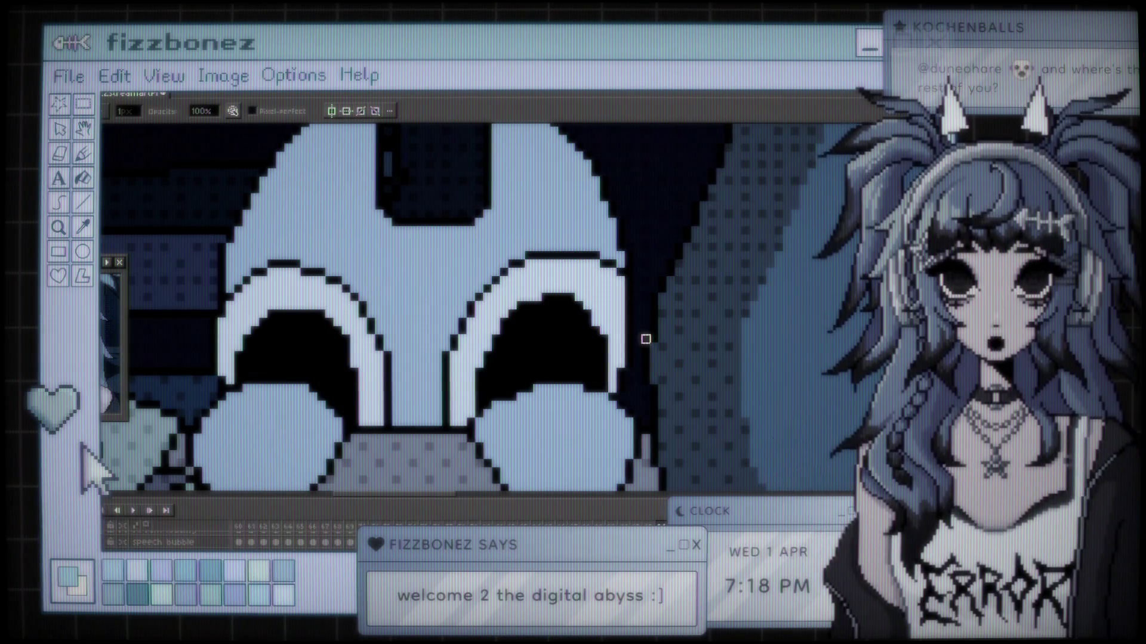
scroll(662, 272, down, 3)
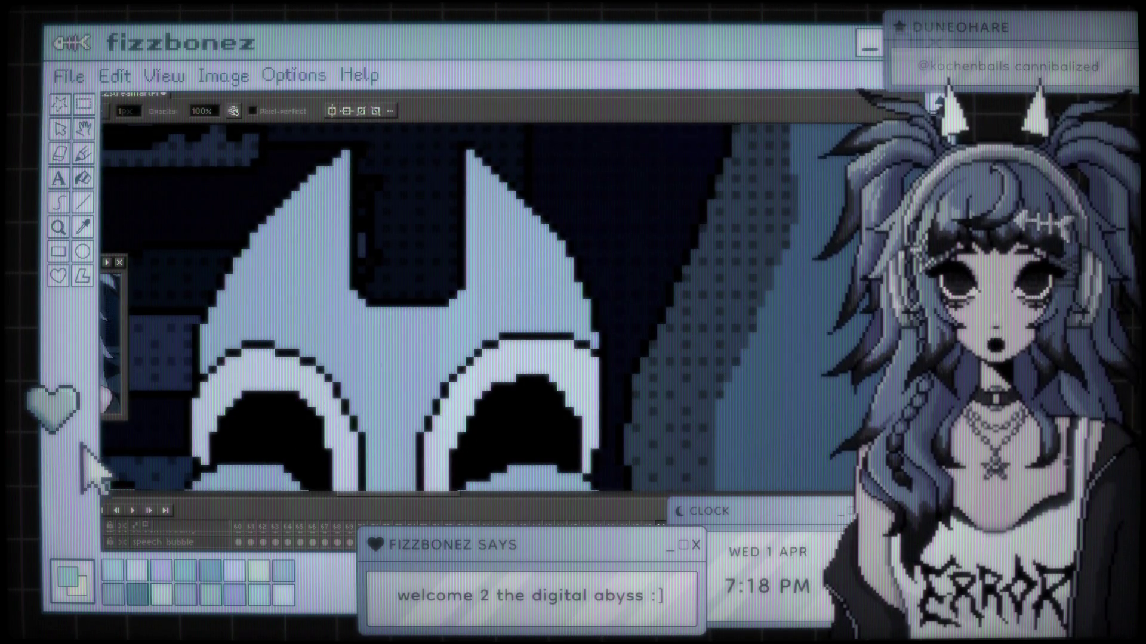
key(b)
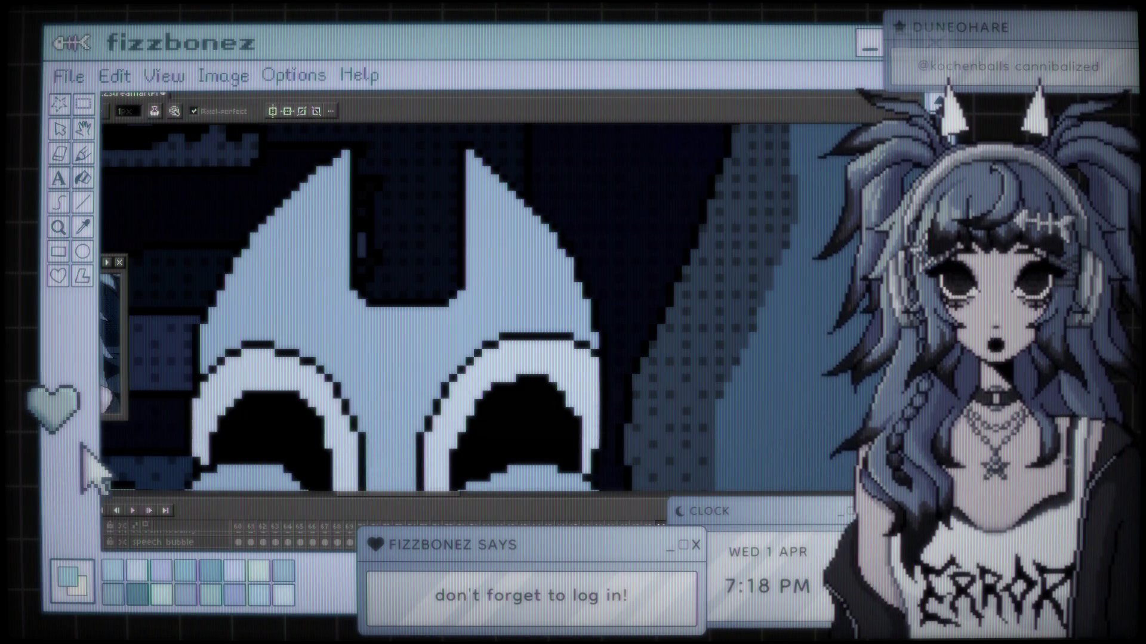
key(e)
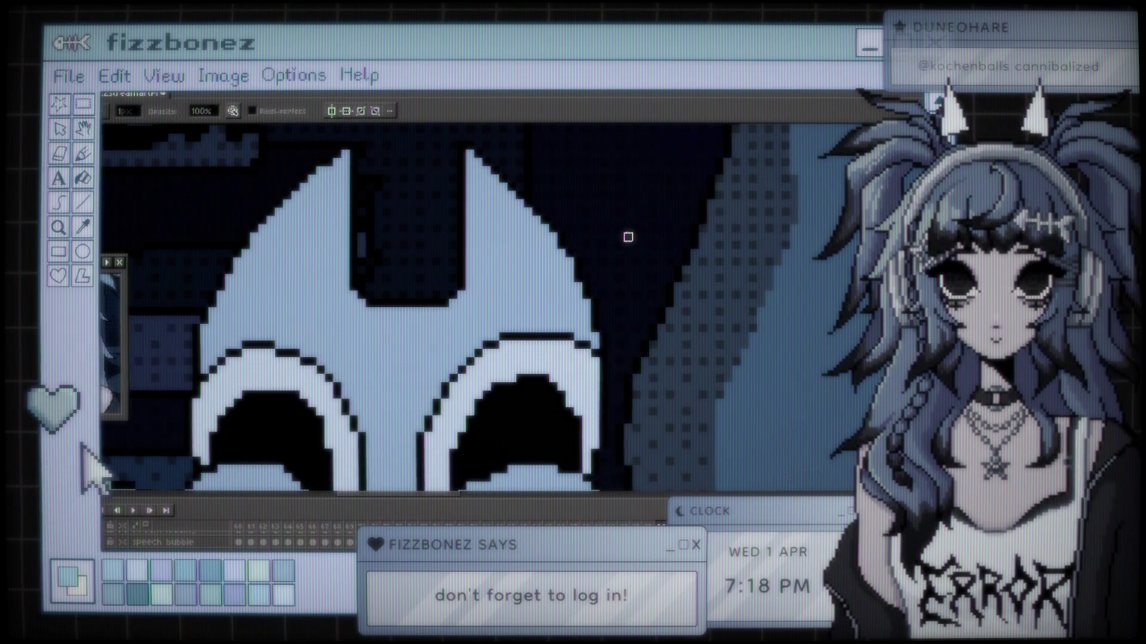
scroll(628, 237, down, 3)
scroll(701, 244, down, 5)
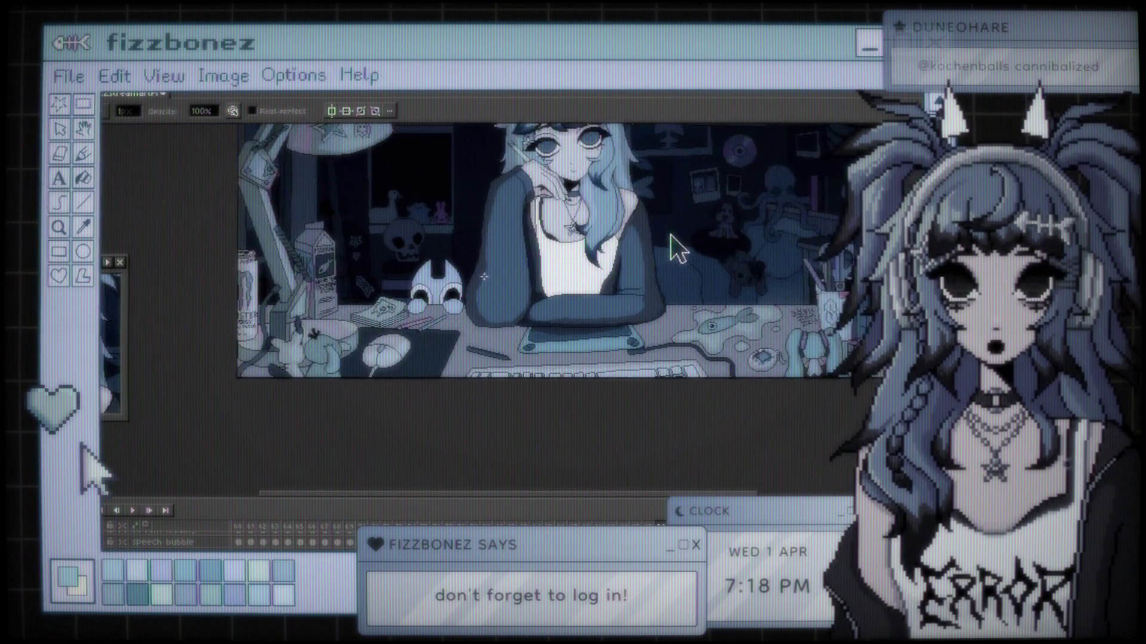
scroll(471, 277, up, 4)
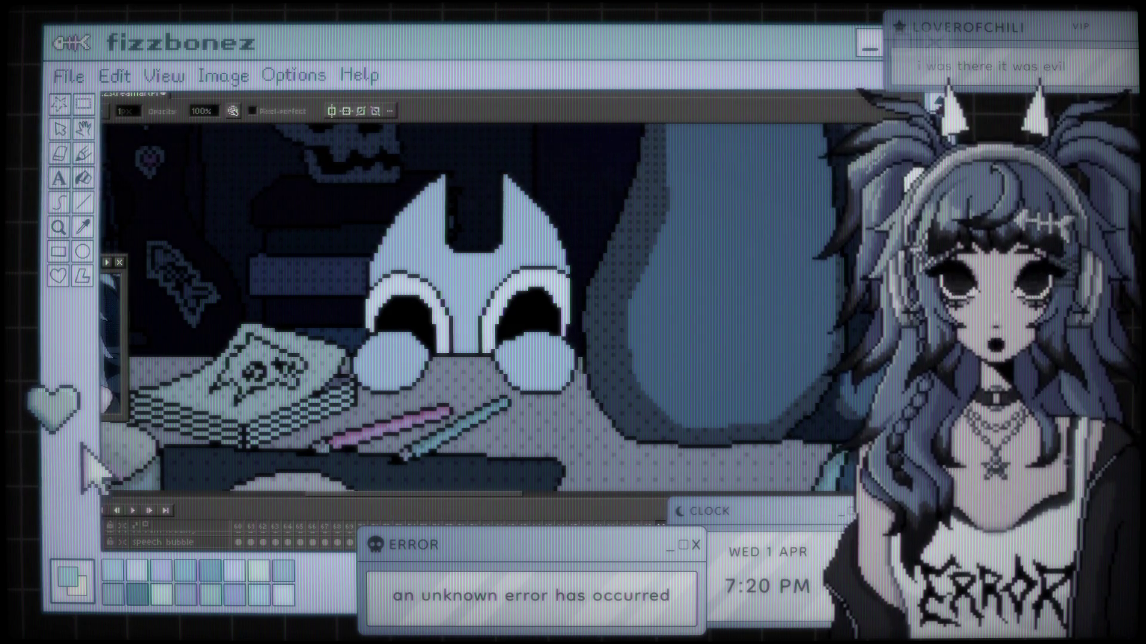
scroll(553, 233, down, 2)
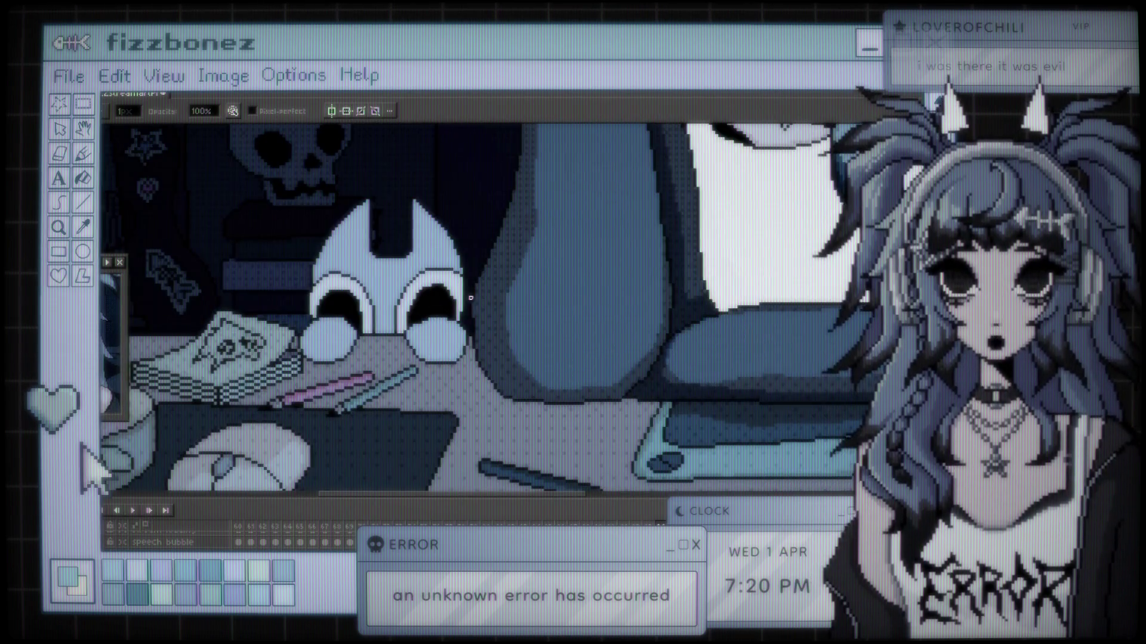
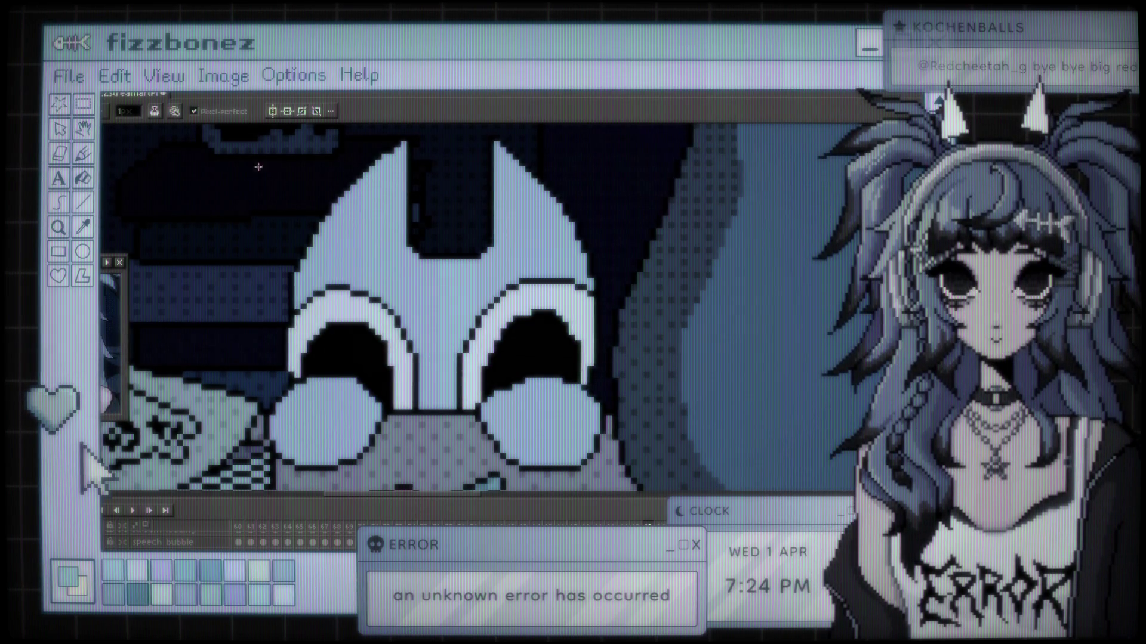
Recentre the view on the cat's face and switch to the 1px Pencil at 100% opacity
scroll(391, 308, down, 2)
scroll(391, 309, up, 2)
drag(391, 308, 468, 282)
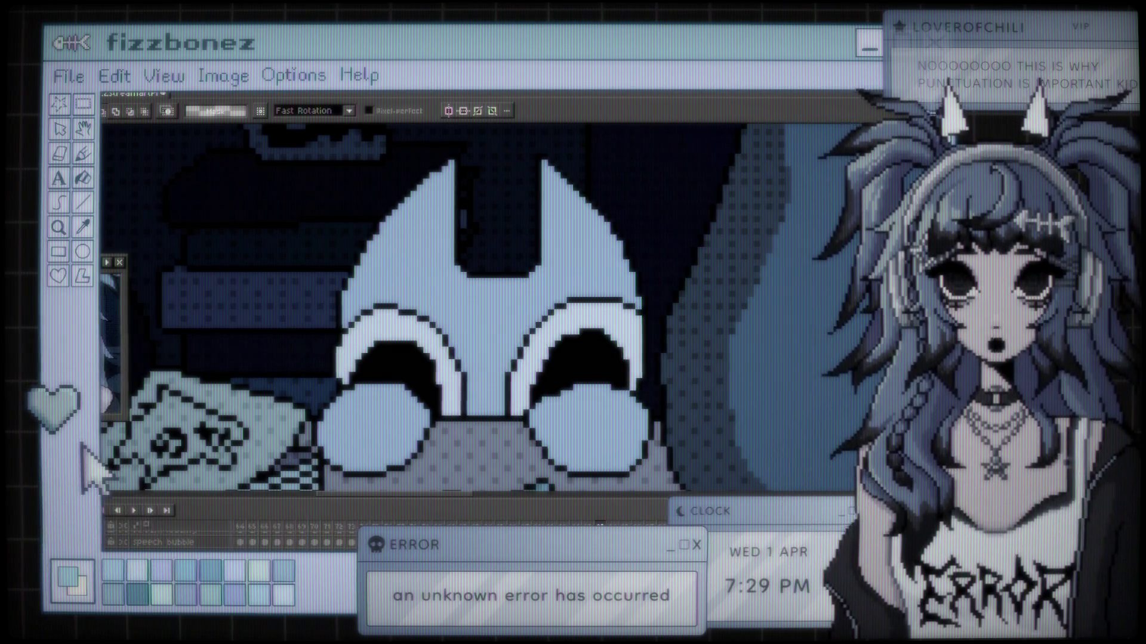
scroll(443, 334, down, 1)
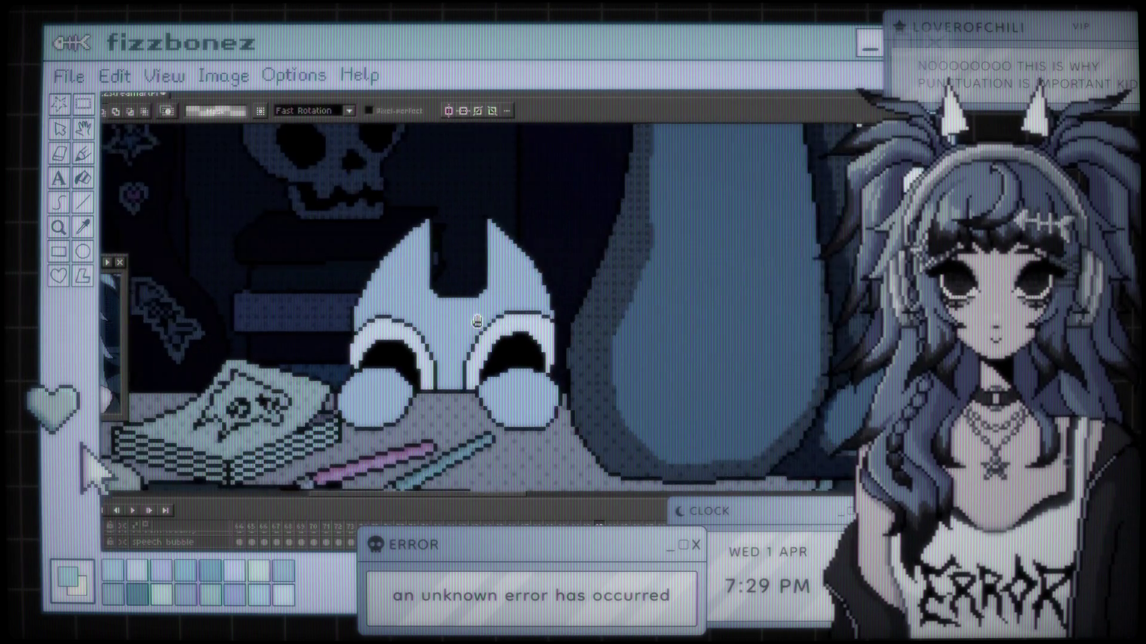
scroll(507, 289, up, 3)
scroll(489, 305, up, 1)
scroll(463, 322, down, 1)
scroll(456, 319, down, 1)
scroll(460, 315, up, 1)
scroll(466, 311, up, 1)
scroll(469, 306, down, 1)
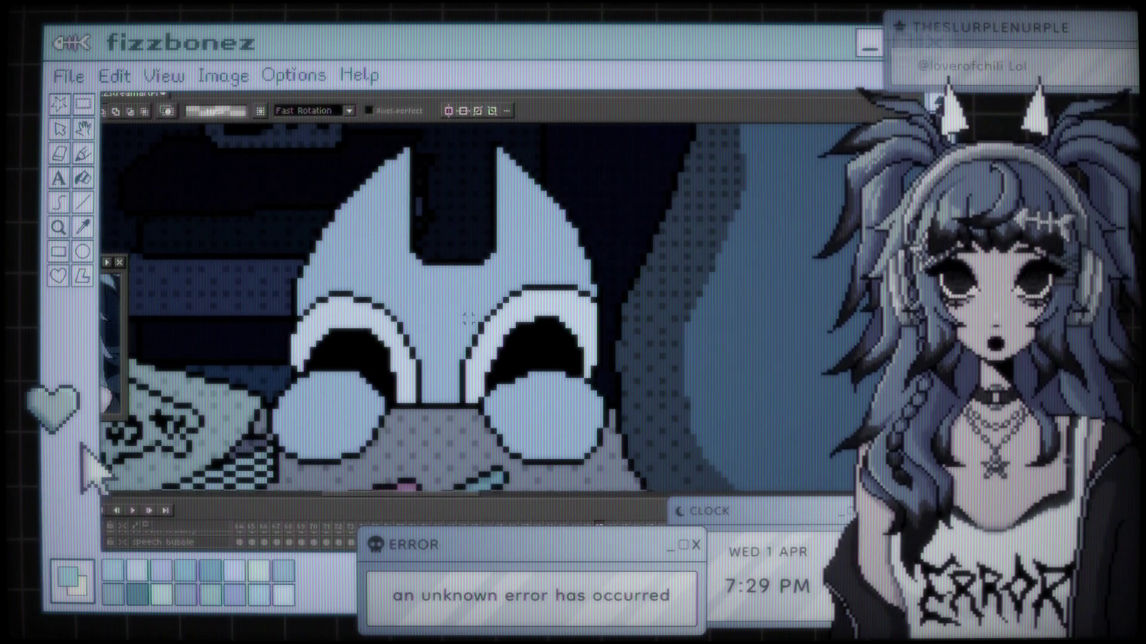
scroll(467, 316, down, 1)
scroll(464, 318, up, 1)
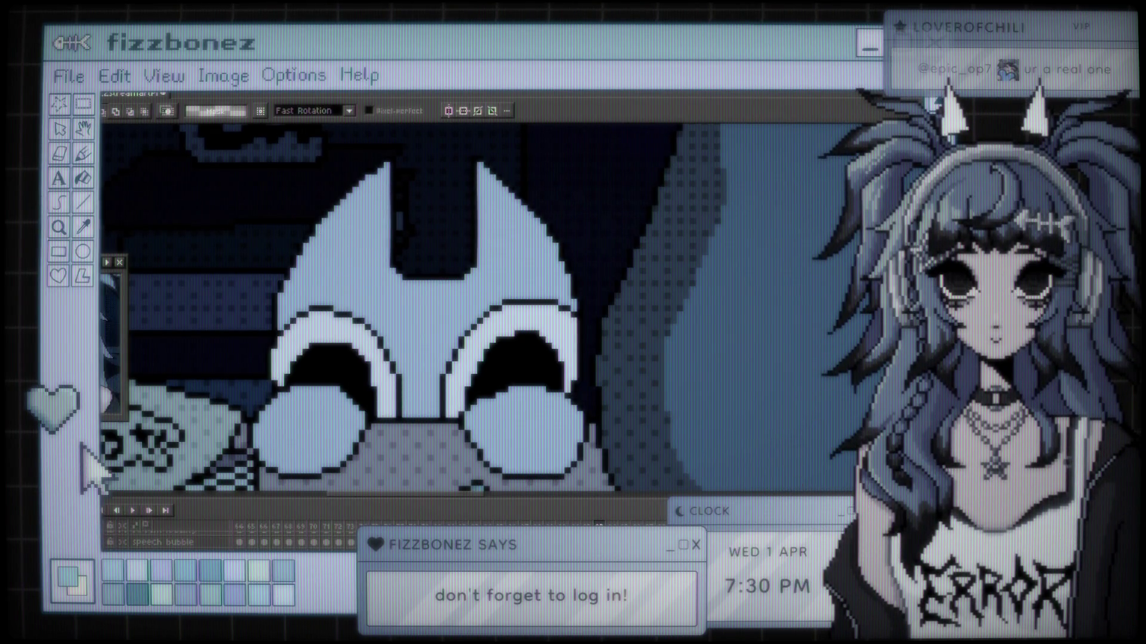
scroll(503, 386, down, 2)
scroll(456, 300, up, 2)
scroll(487, 279, down, 1)
scroll(487, 279, up, 1)
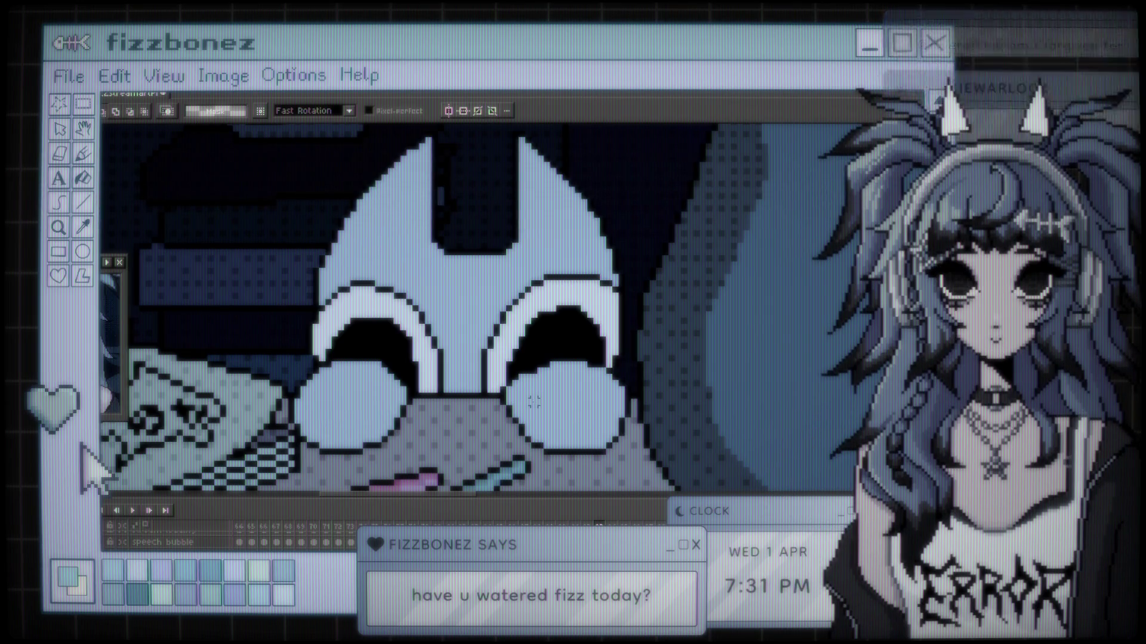
key(b)
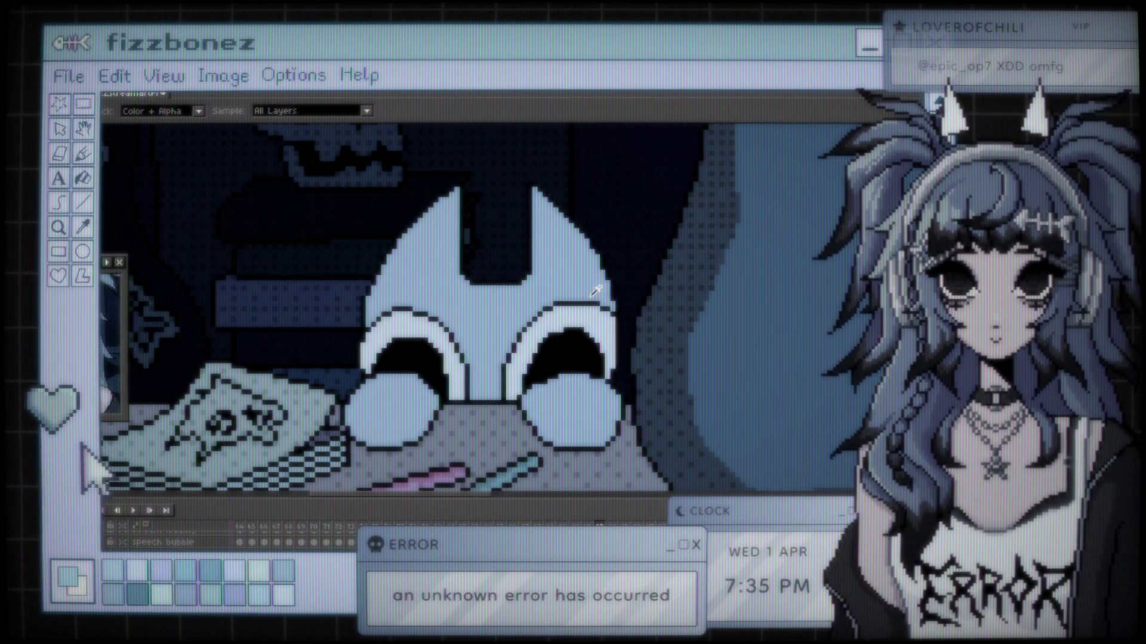
scroll(580, 294, down, 5)
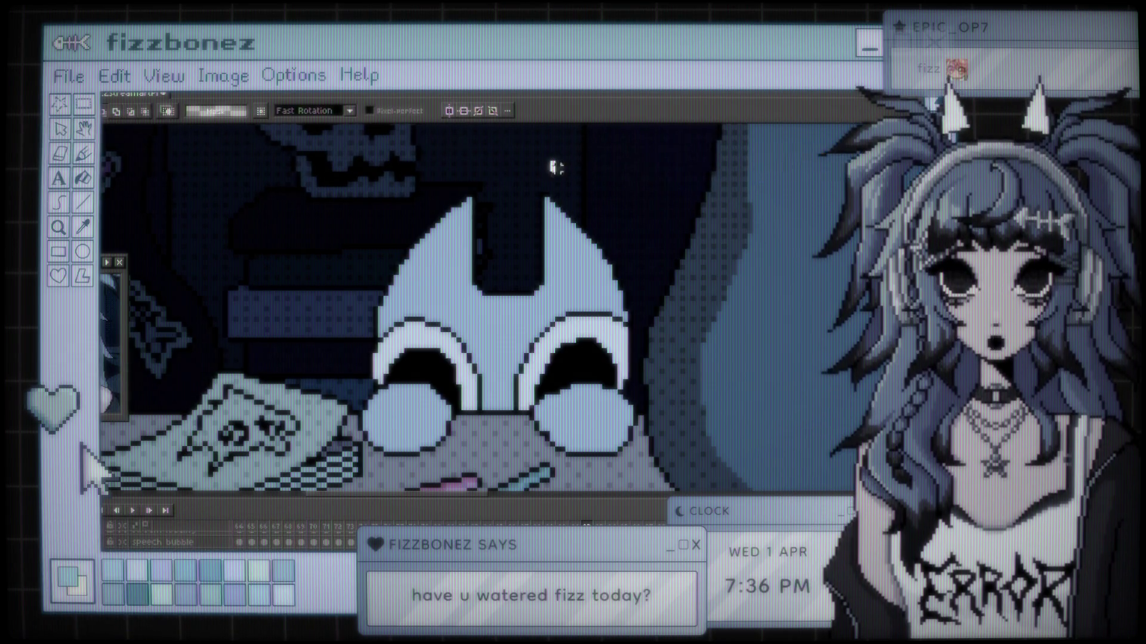
Draw a white curve down the cat's right side and white lines across its eyes and glasses
drag(553, 164, 630, 382)
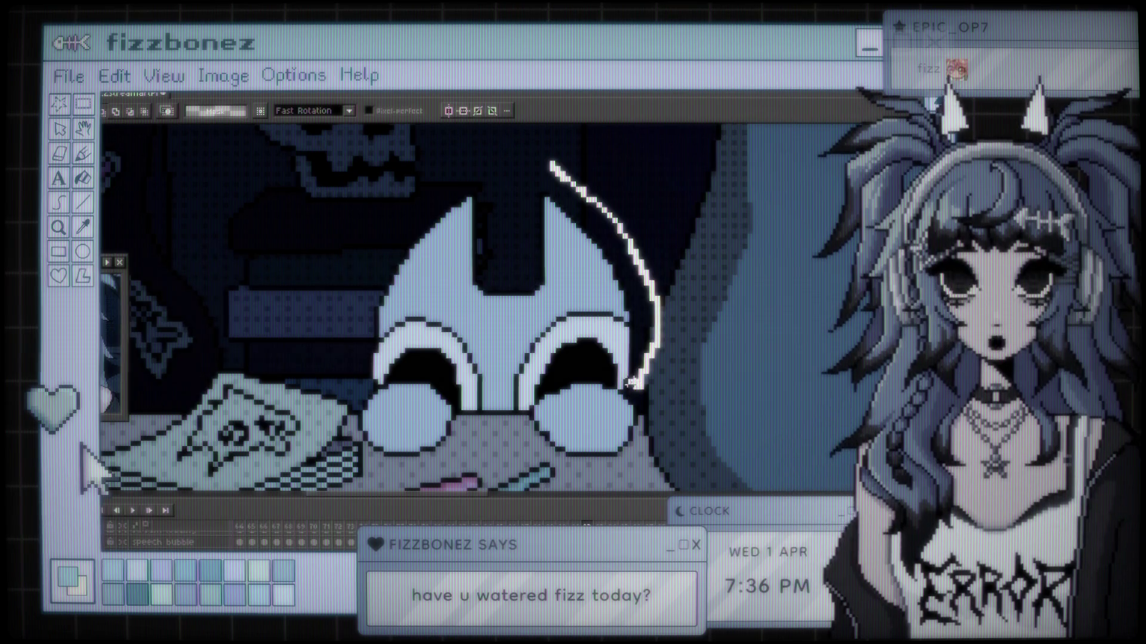
drag(597, 357, 477, 370)
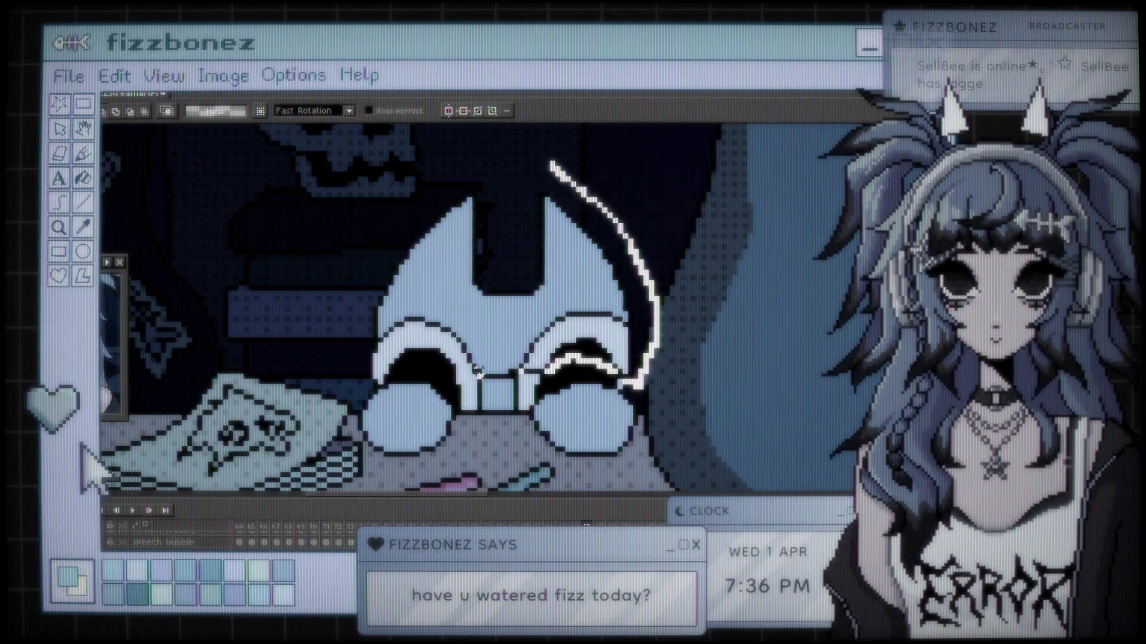